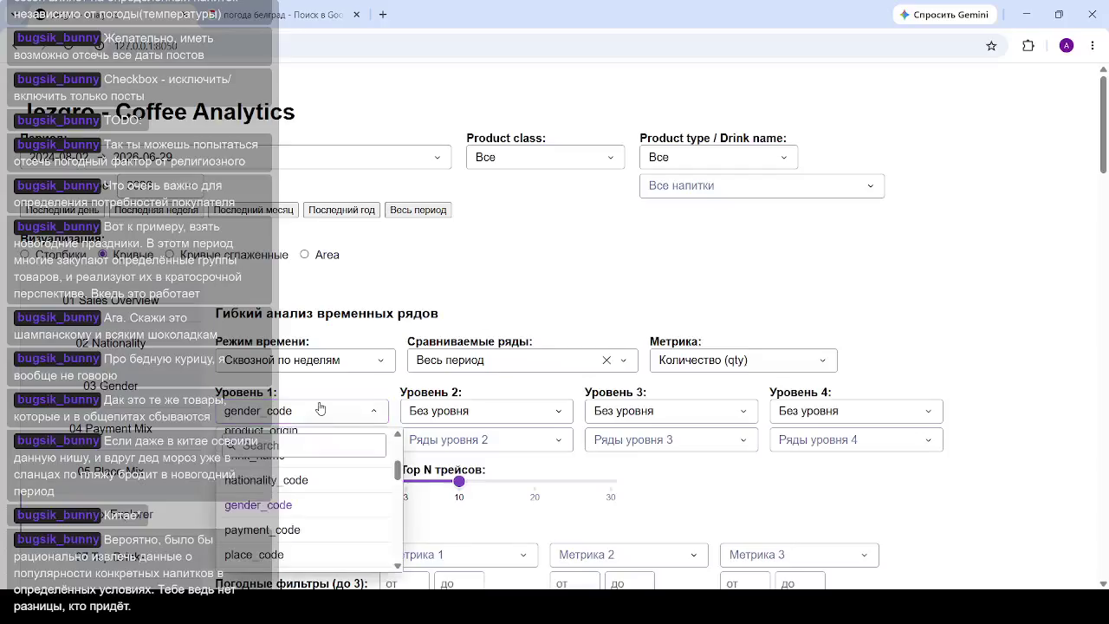
Close the Уровень 1 grouping dropdown, keeping gender_code as the first-level grouping.
scroll(327, 501, "up", 5)
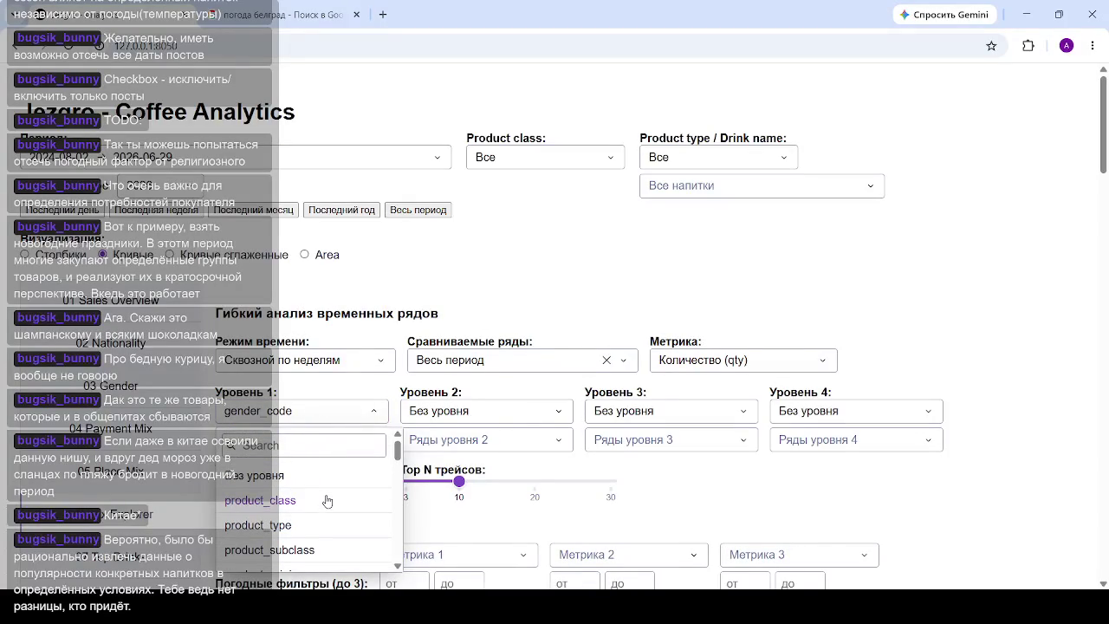
left_click(594, 291)
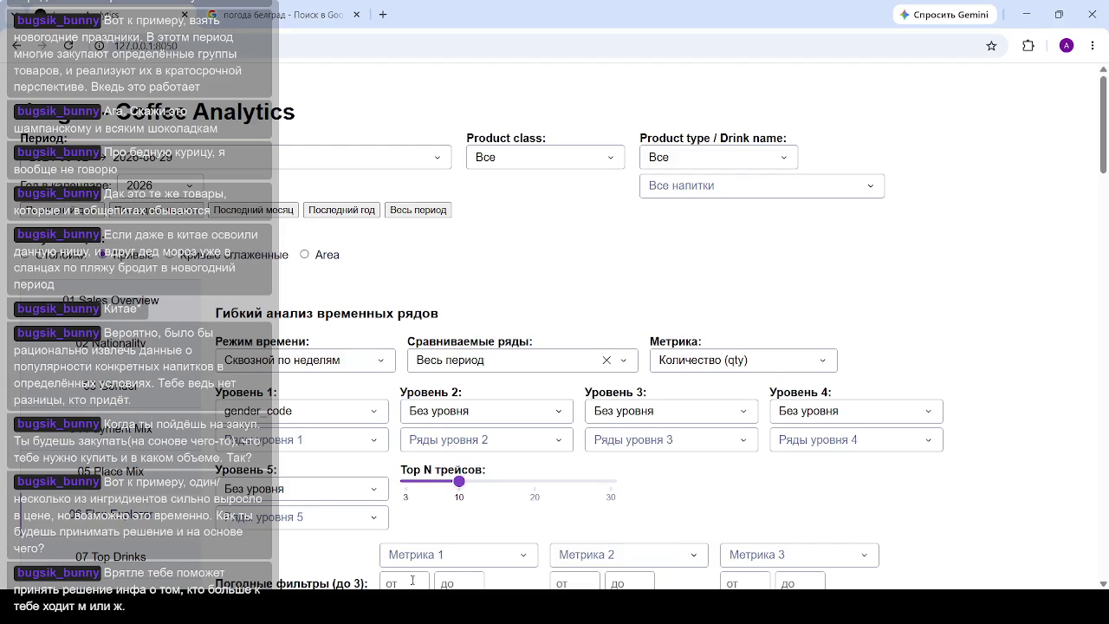
Set the first grouping level (Уровень 1) to drink_name.
left_click(301, 415)
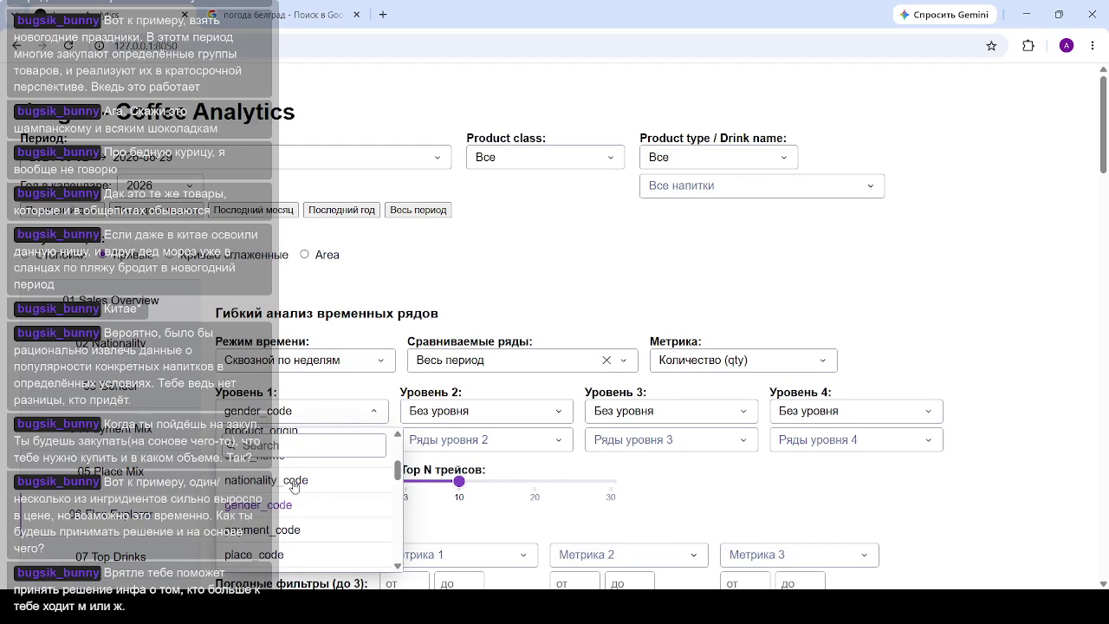
scroll(293, 504, "down", 5)
scroll(286, 512, "up", 2)
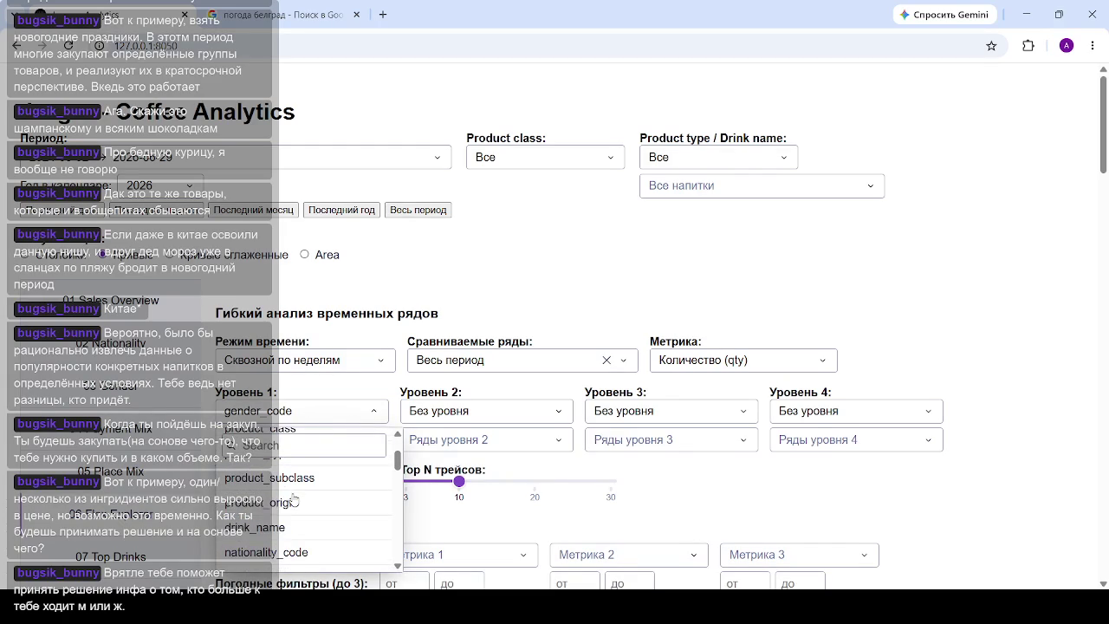
left_click(277, 528)
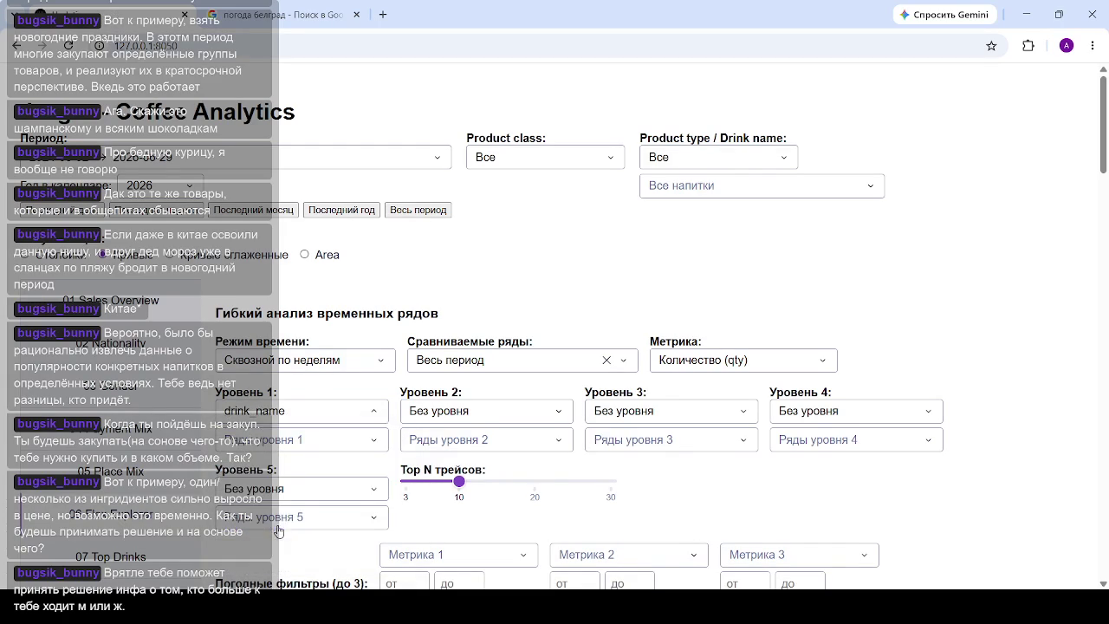
Limit the level-one drink series to pomarandzha (1034) only.
left_click(304, 454)
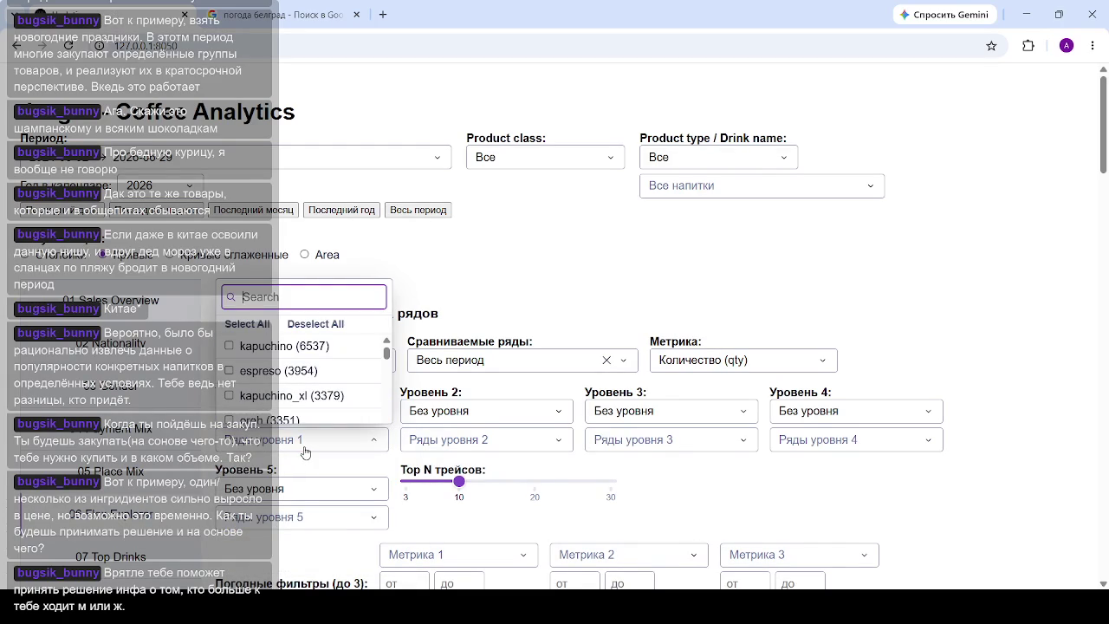
type("po")
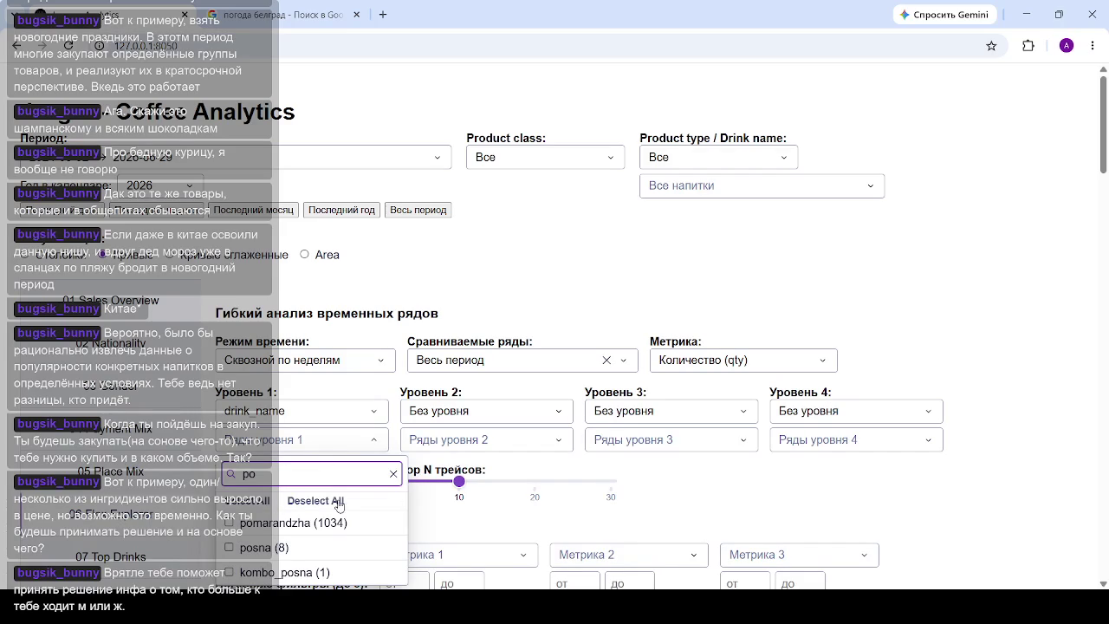
left_click(232, 524)
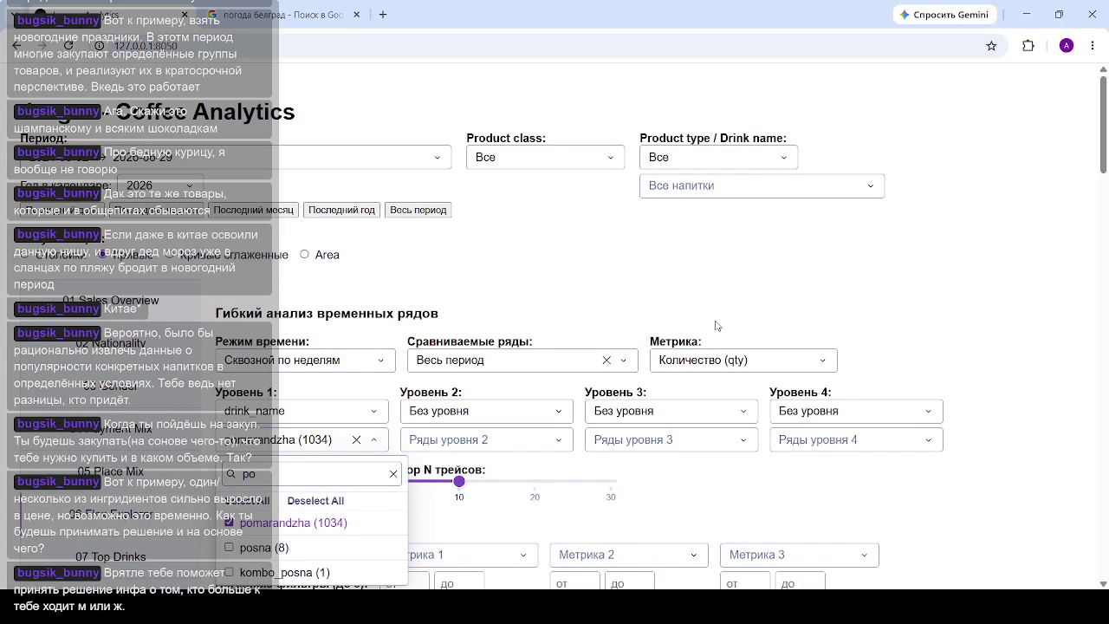
left_click(151, 484)
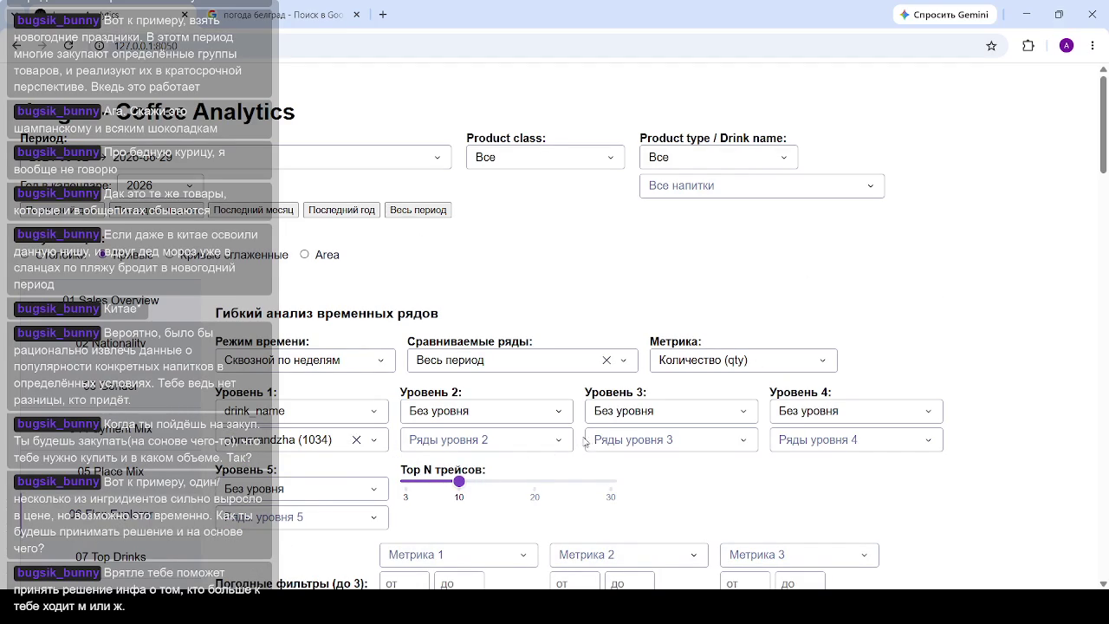
Scroll back to the pomarandzha weekly quantity chart and its statistics table (1034 units, 504 transactions).
scroll(676, 316, "down", 3)
scroll(770, 313, "down", 5)
scroll(771, 313, "down", 3)
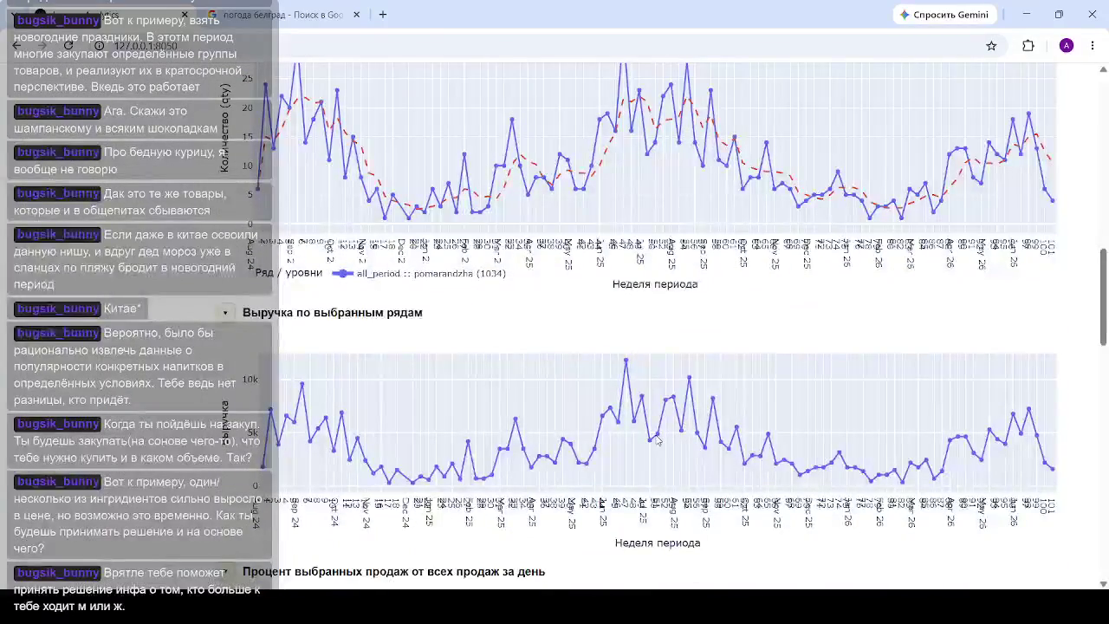
scroll(676, 376, "up", 2)
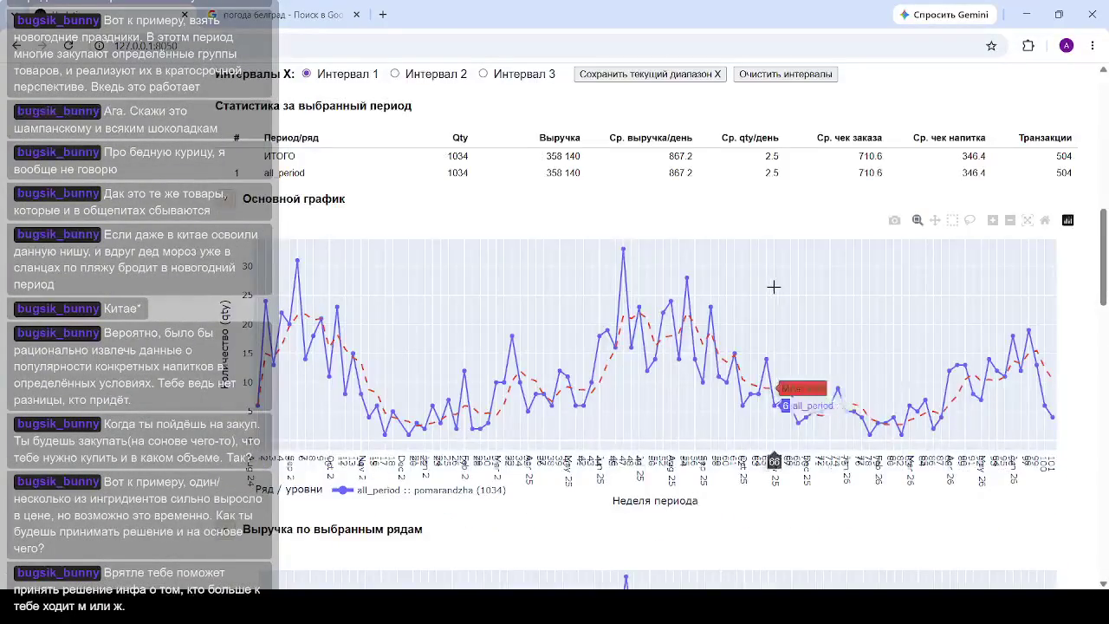
scroll(716, 306, "down", 3)
scroll(716, 309, "down", 2)
scroll(715, 309, "down", 3)
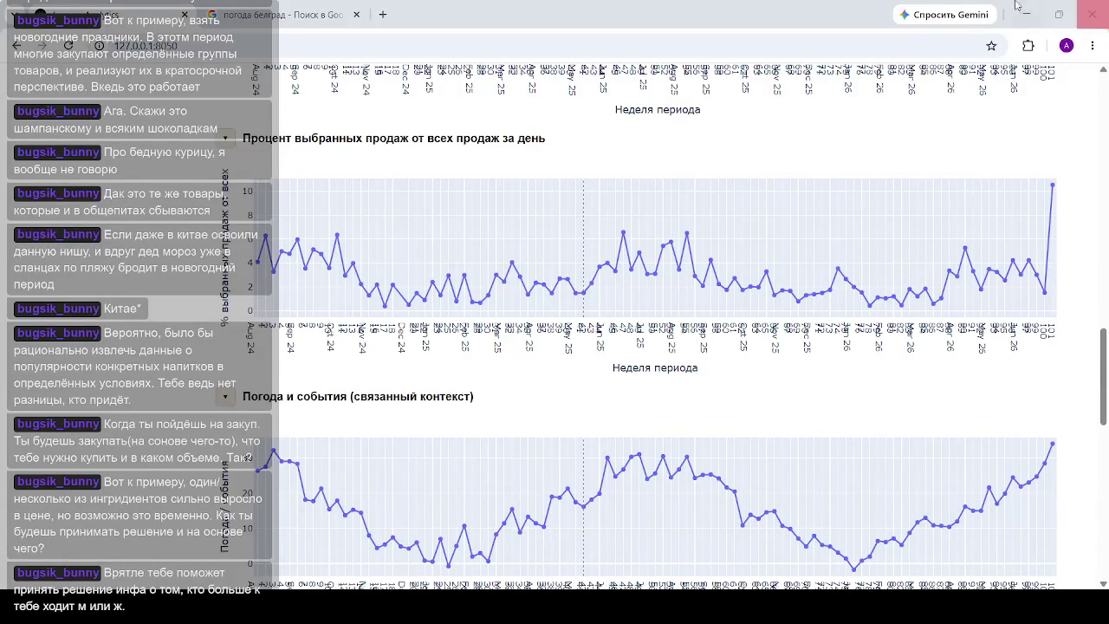
scroll(867, 434, "up", 2)
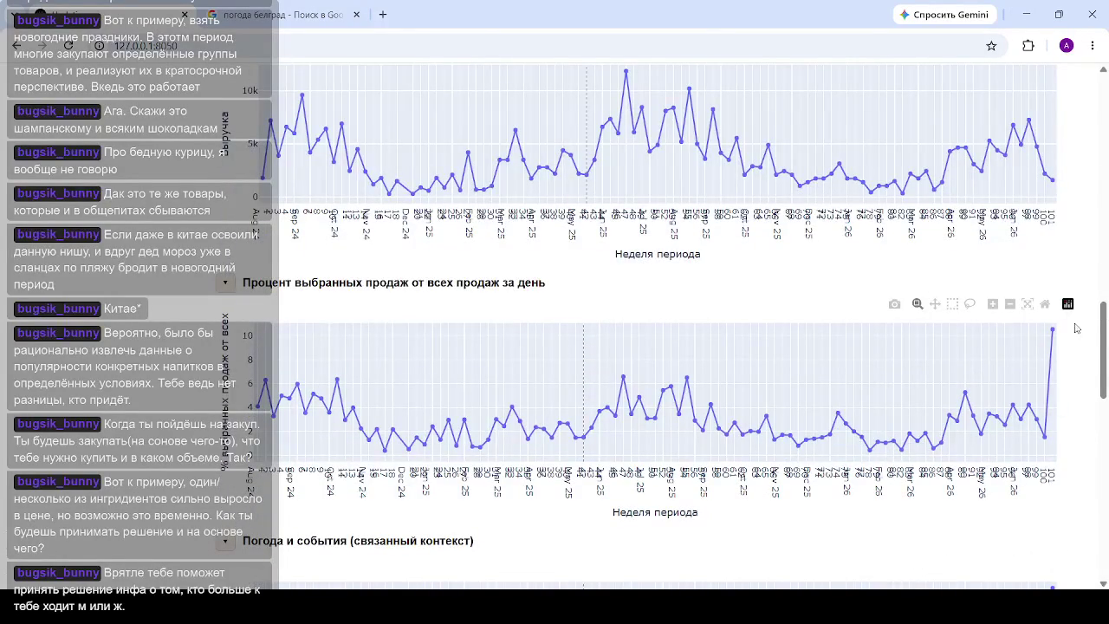
scroll(953, 346, "up", 3)
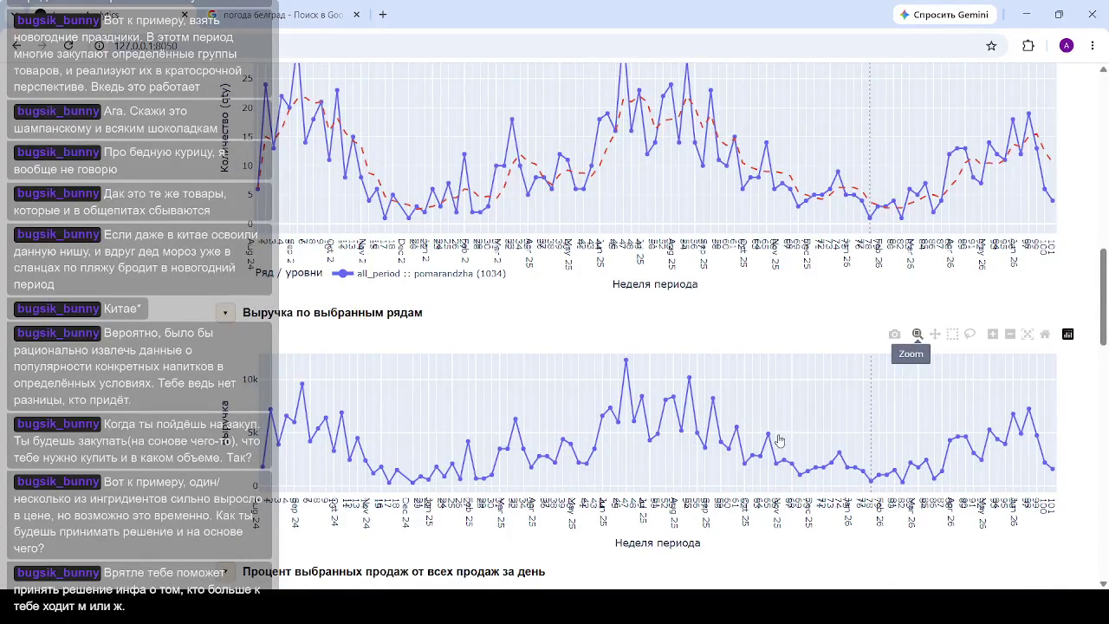
mouse_move(688, 382)
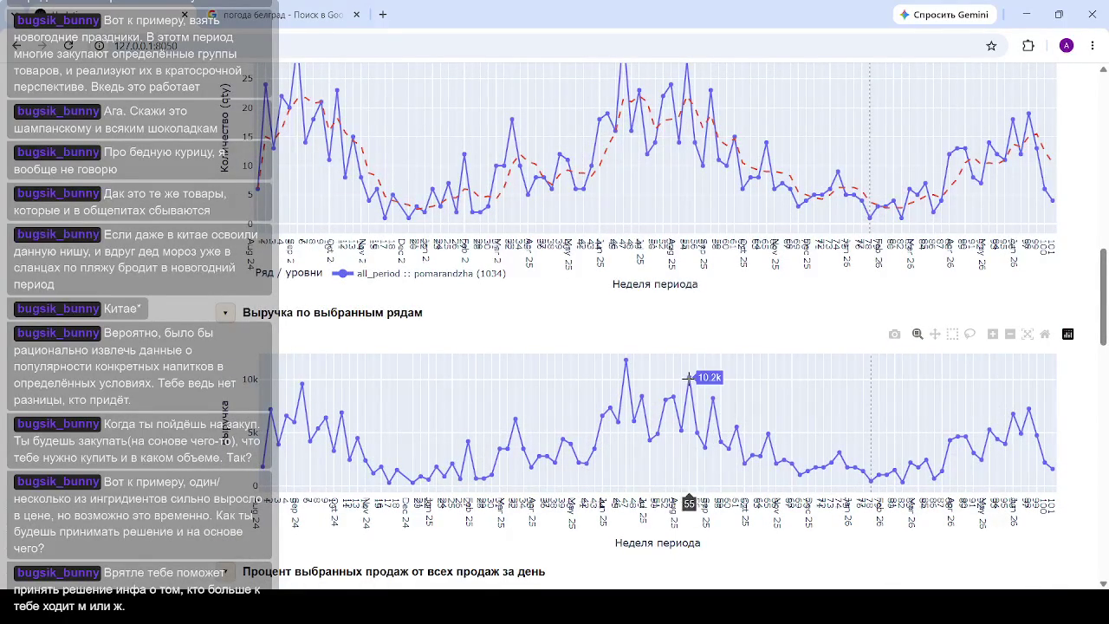
scroll(689, 378, "up", 2)
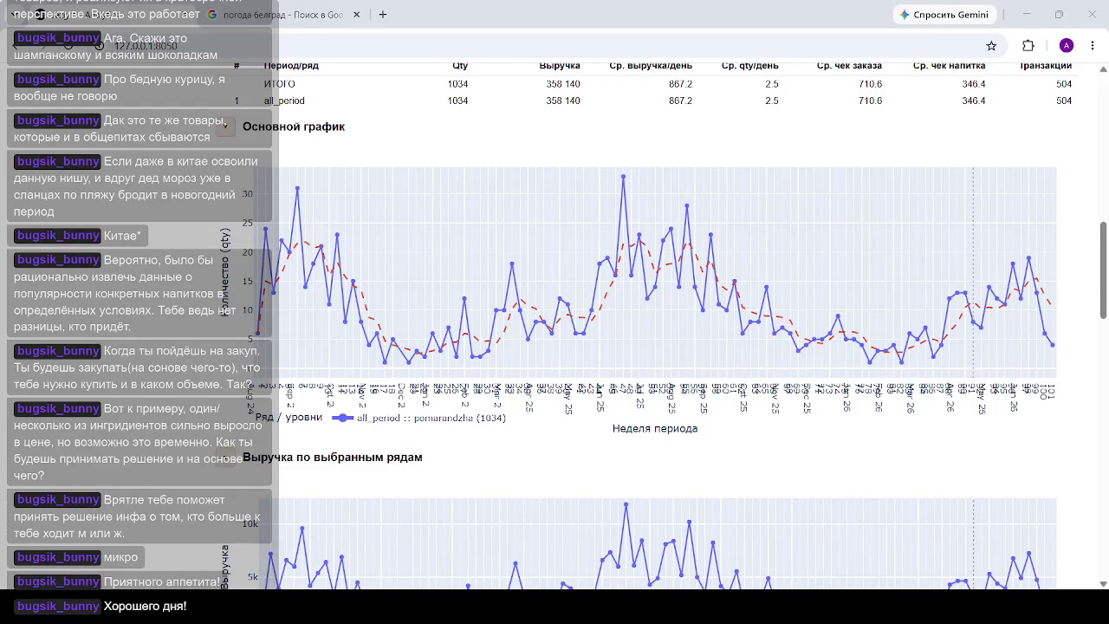
Replace pomarandzha with oreh (3351) as the only level-one drink series.
scroll(186, 269, "up", 5)
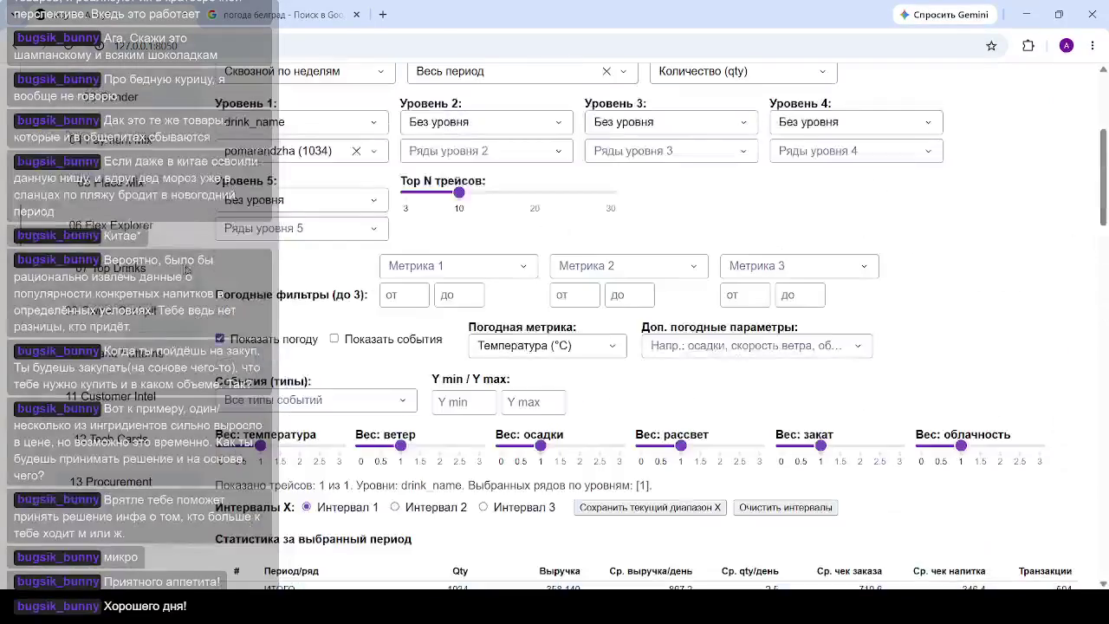
scroll(187, 270, "up", 3)
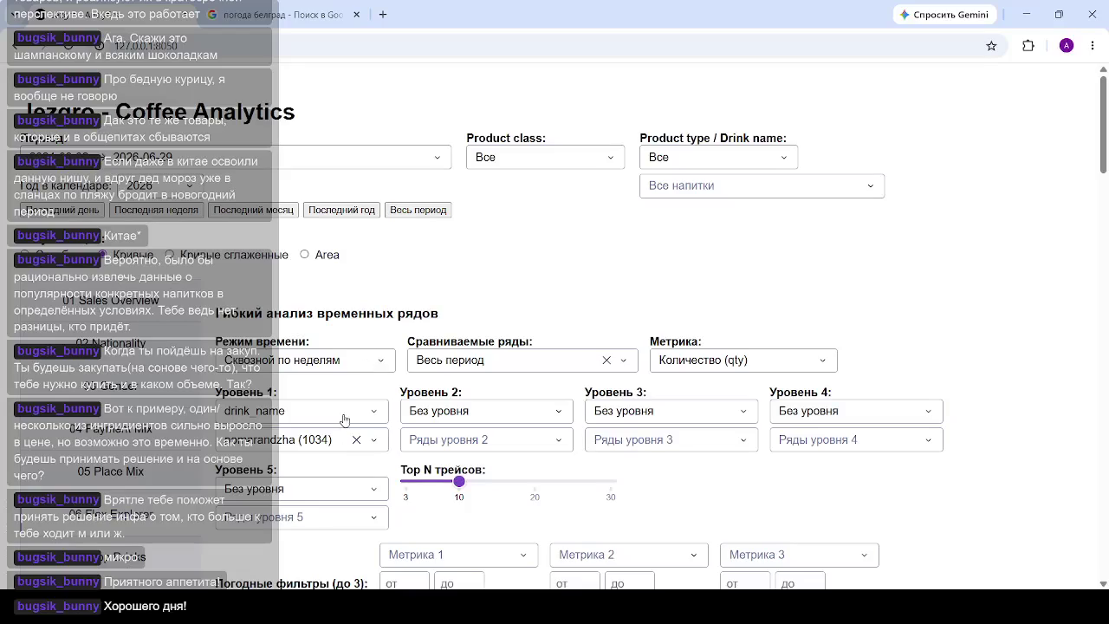
left_click(356, 439)
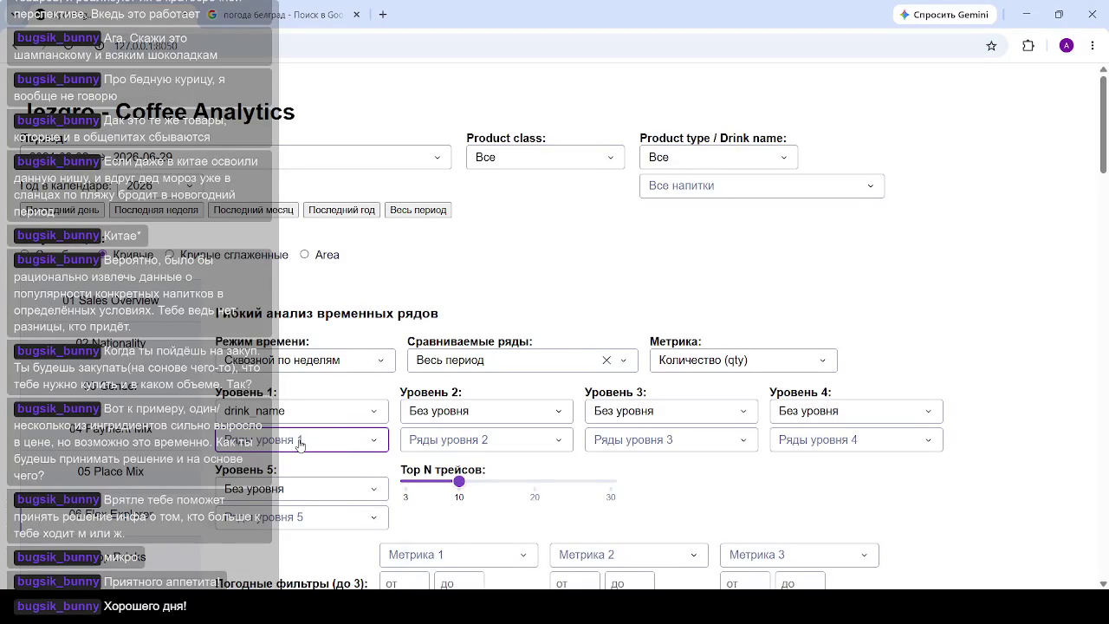
left_click(300, 442)
type("o")
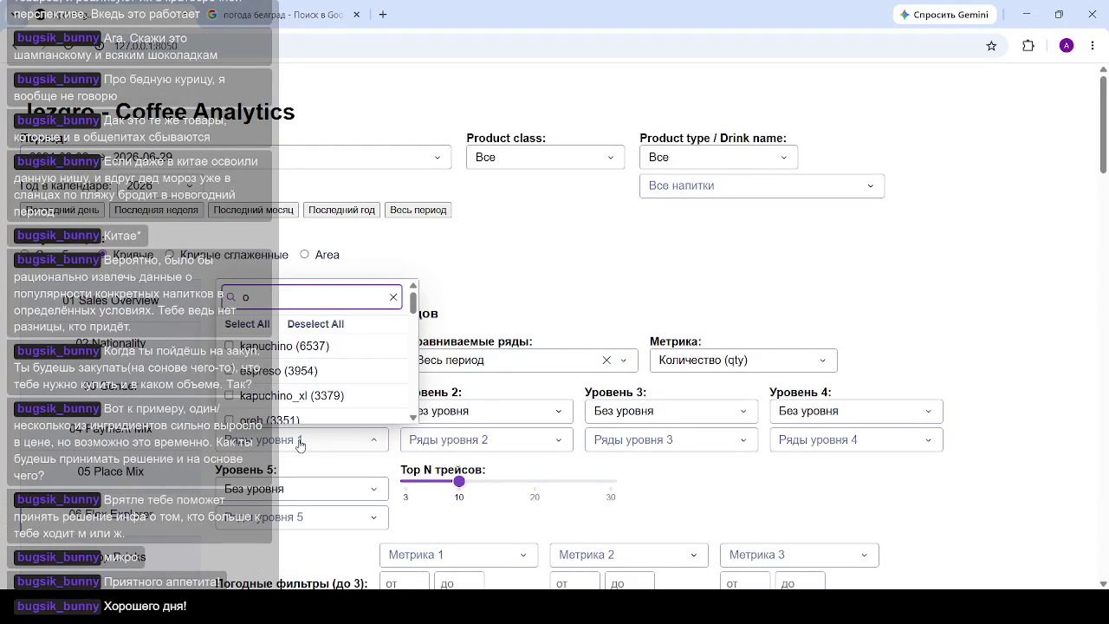
type("r")
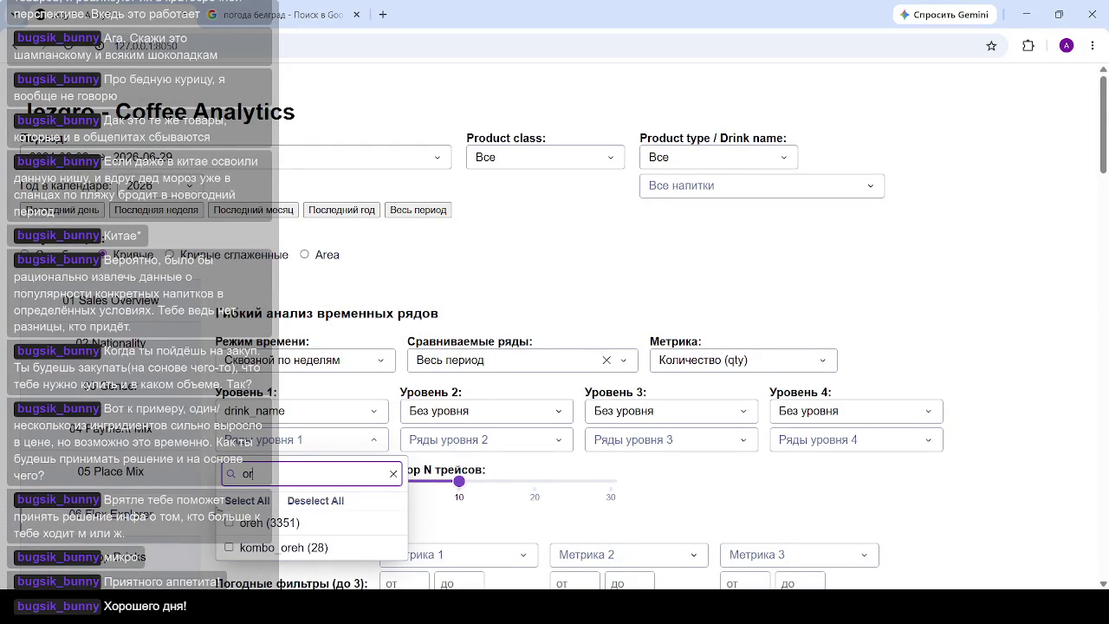
left_click(260, 523)
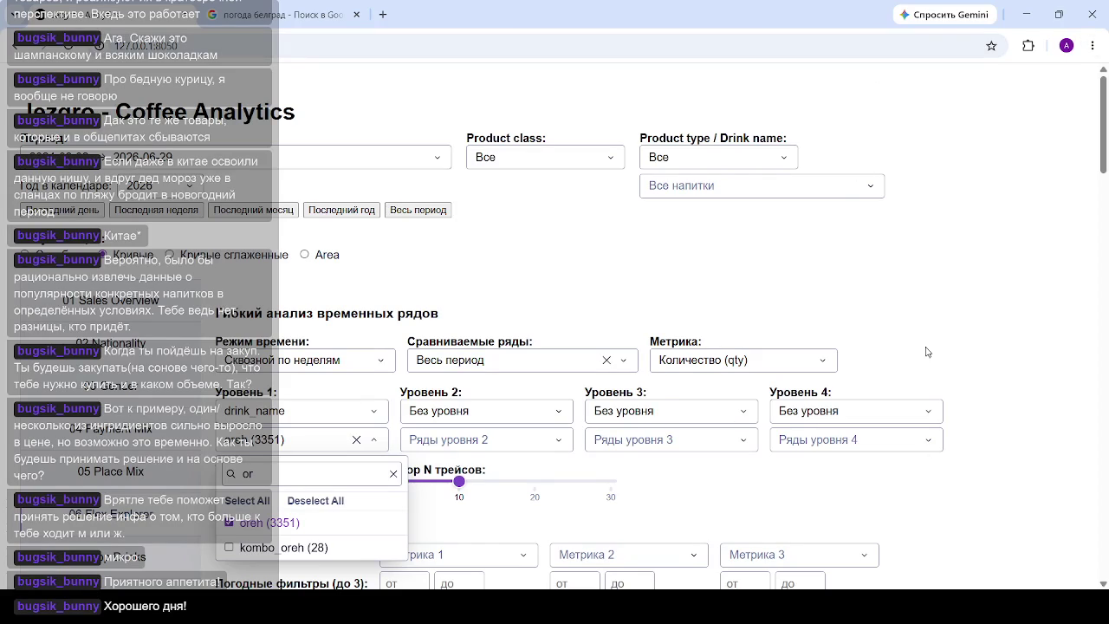
left_click(751, 233)
scroll(790, 243, "down", 5)
scroll(789, 242, "down", 5)
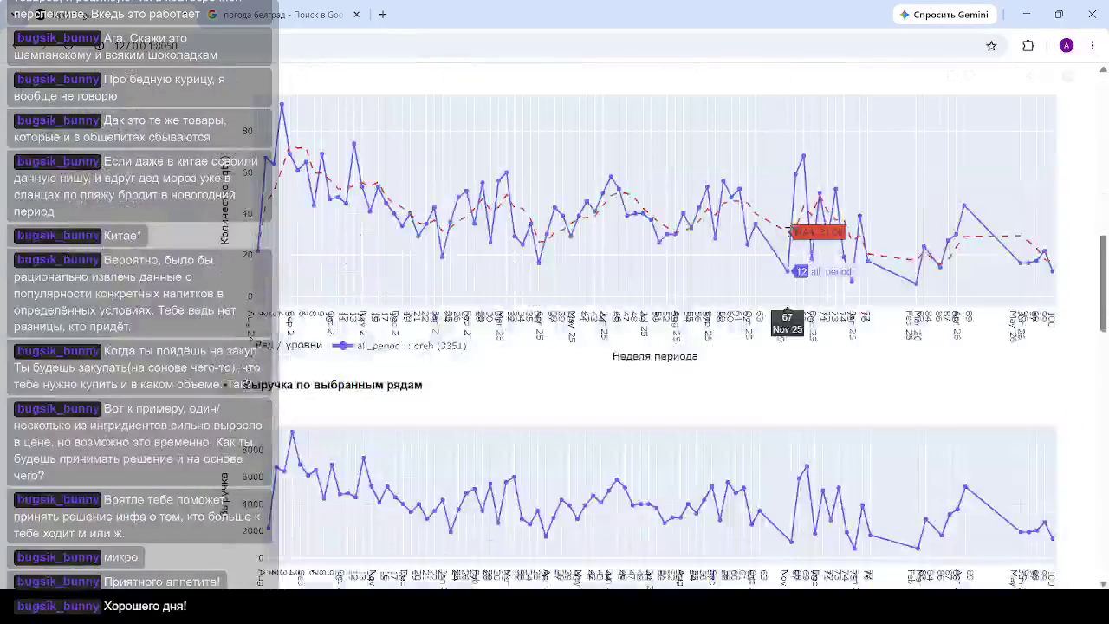